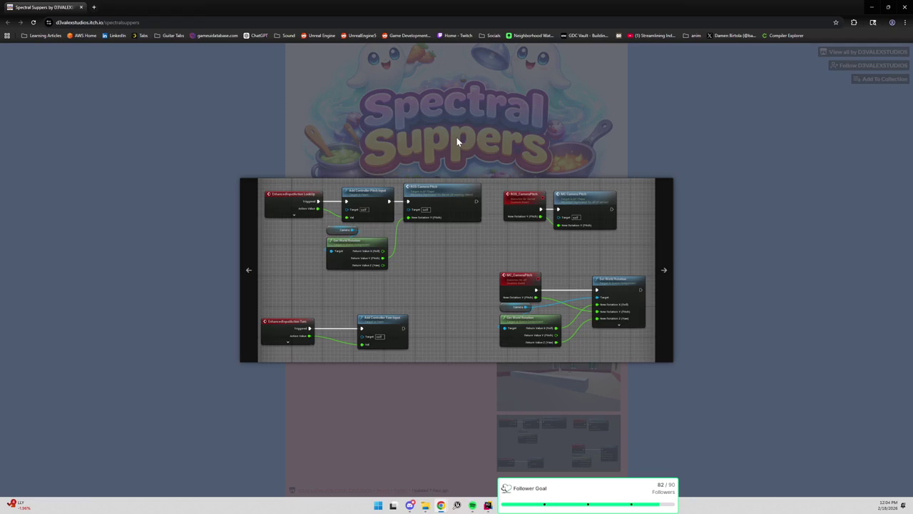
- Close the enlarged itch.io screenshot lightbox
mouse_move(412, 506)
click(409, 505)
click(695, 146)
- Bring the Blueprint editor forward and select the Return Value wire in the On Click graph
click(871, 7)
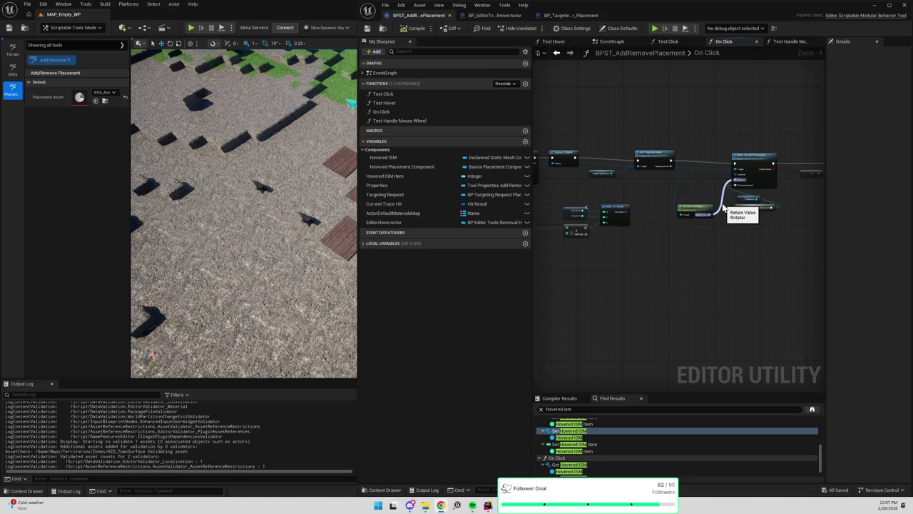
click(723, 207)
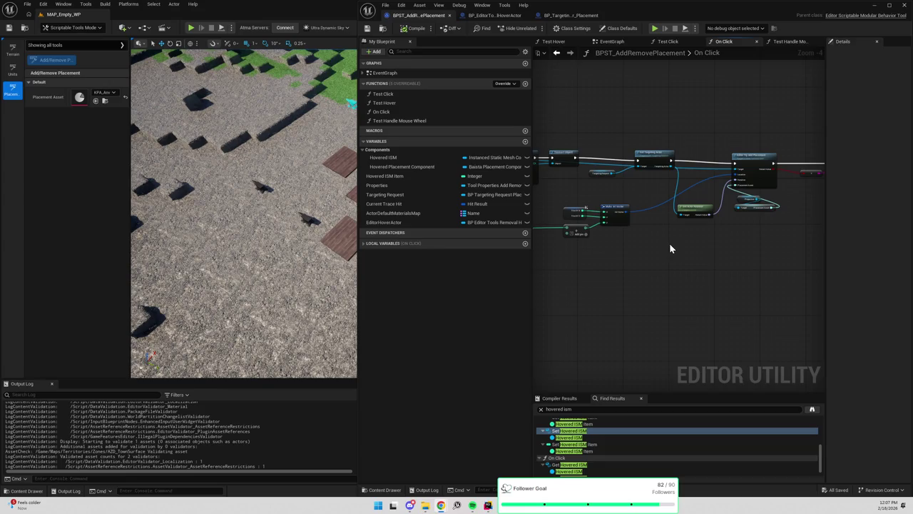
click(888, 6)
- Hide the Blueprint editor and complete the add/remove placement session in the terrain tools
click(876, 9)
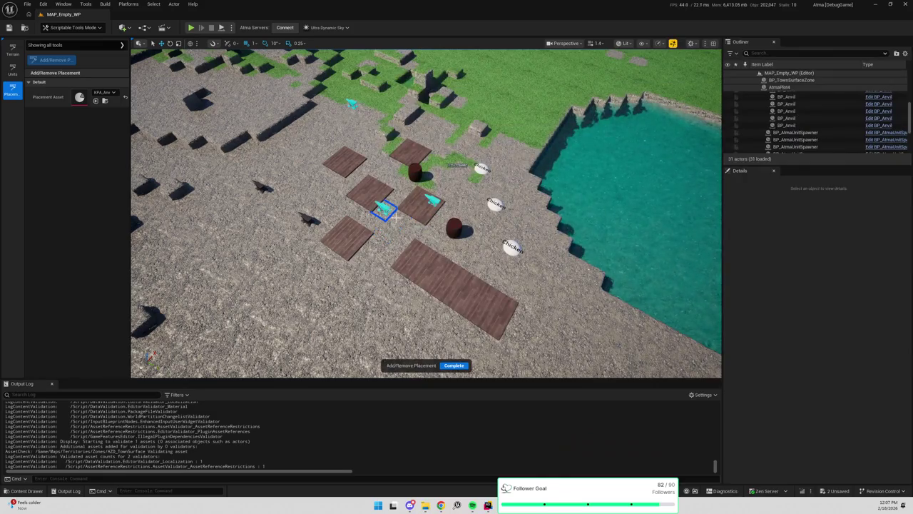
scroll(462, 246, up, 3)
scroll(462, 246, down, 2)
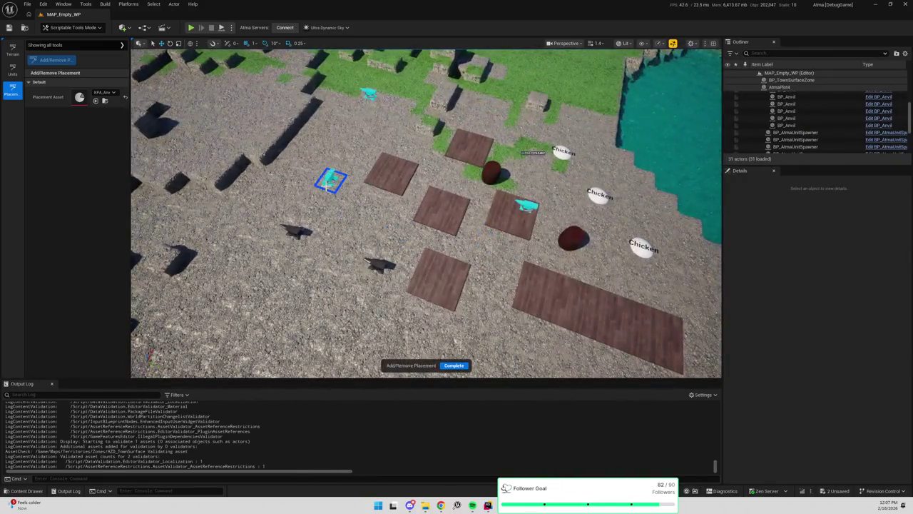
scroll(327, 184, down, 2)
click(13, 53)
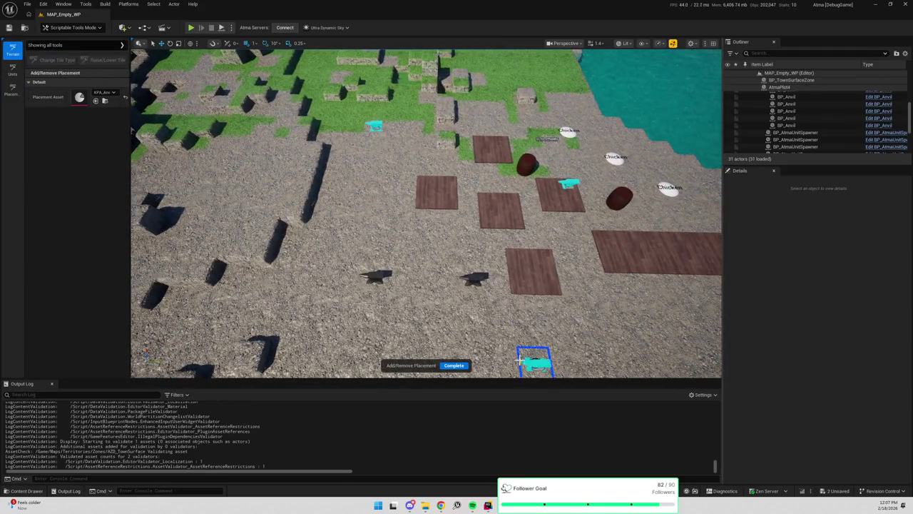
click(440, 368)
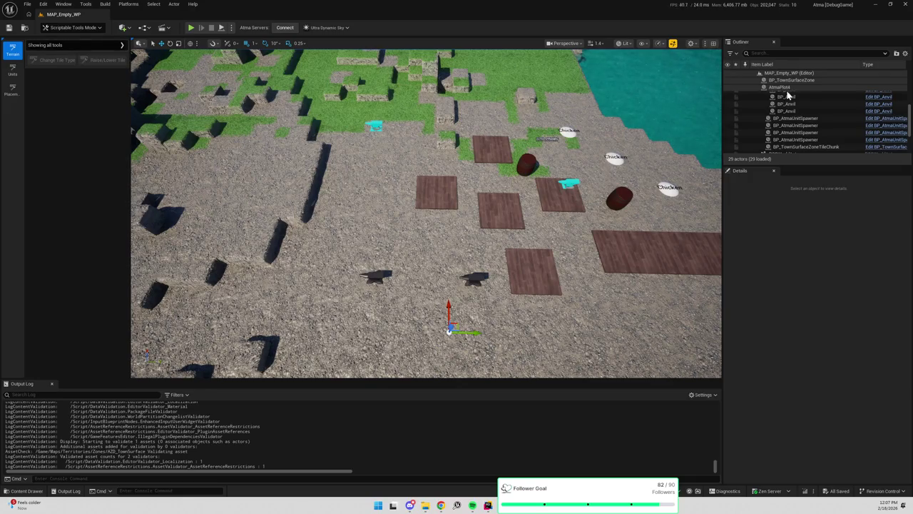
- Delete both BP_TargetingActor_Placement actors from the Outliner and save the level
scroll(800, 112, up, 1)
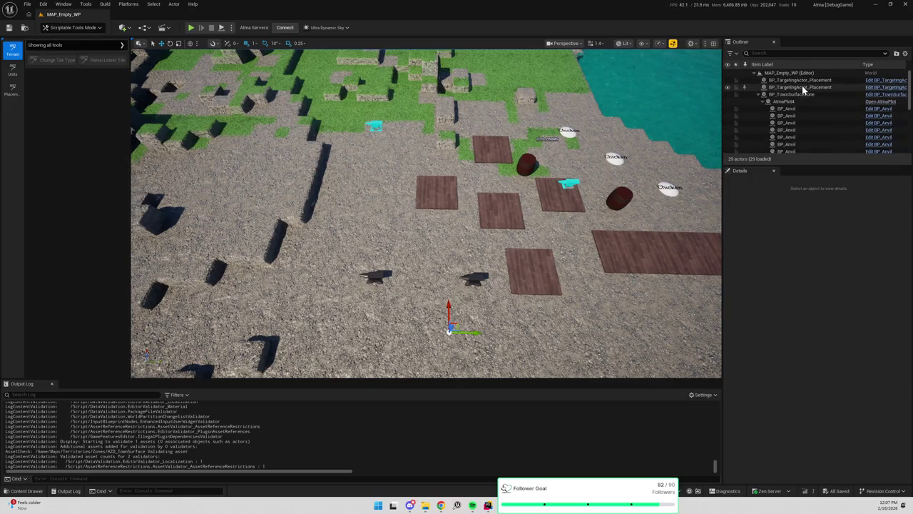
click(804, 87)
shift+click(800, 80)
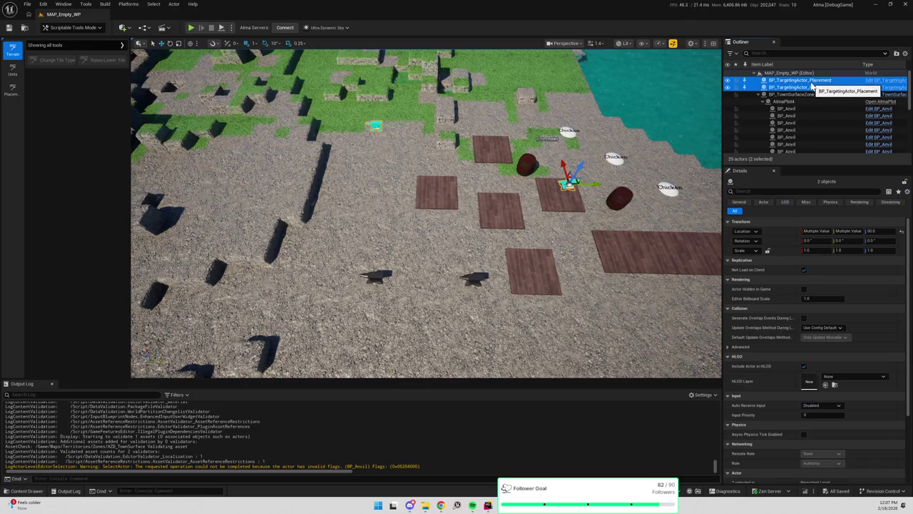
key(Delete)
scroll(554, 175, down, 5)
key(ctrl+s)
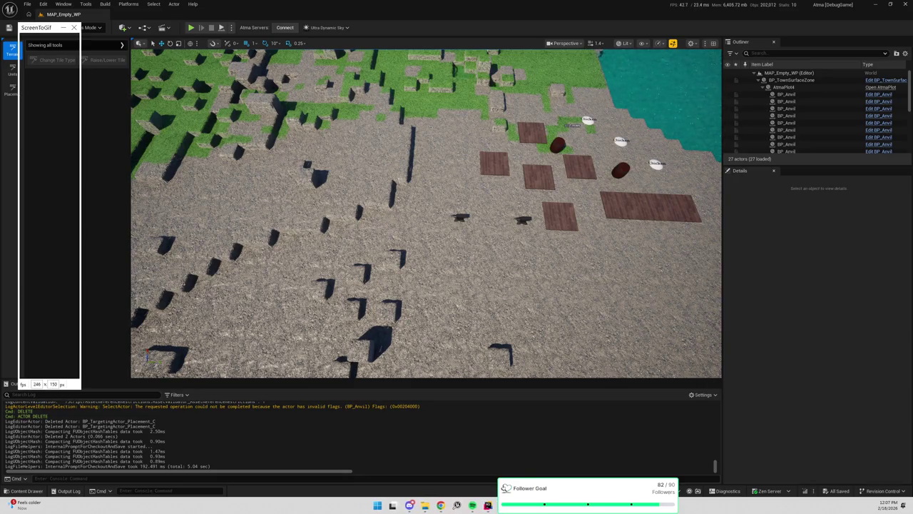
- Start a GIF recording and raise a block of five tiles on BP_TownSurfaceZone
click(803, 81)
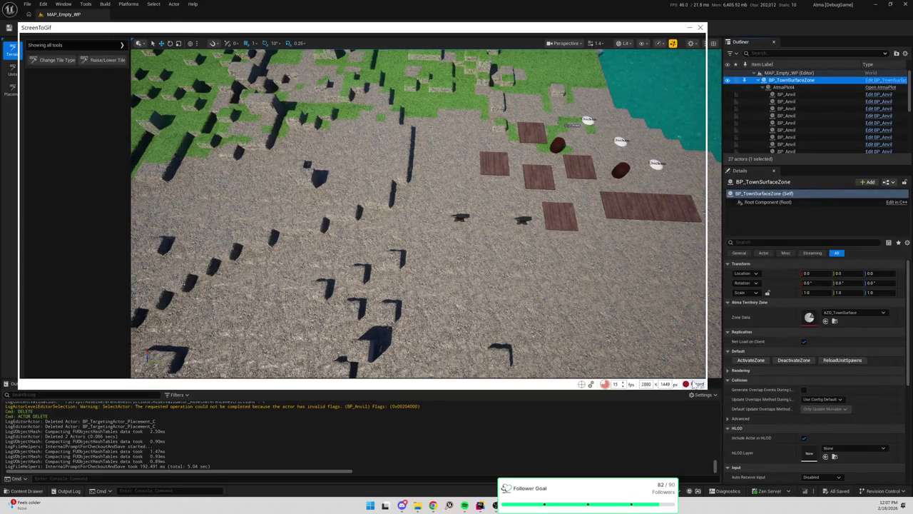
click(696, 384)
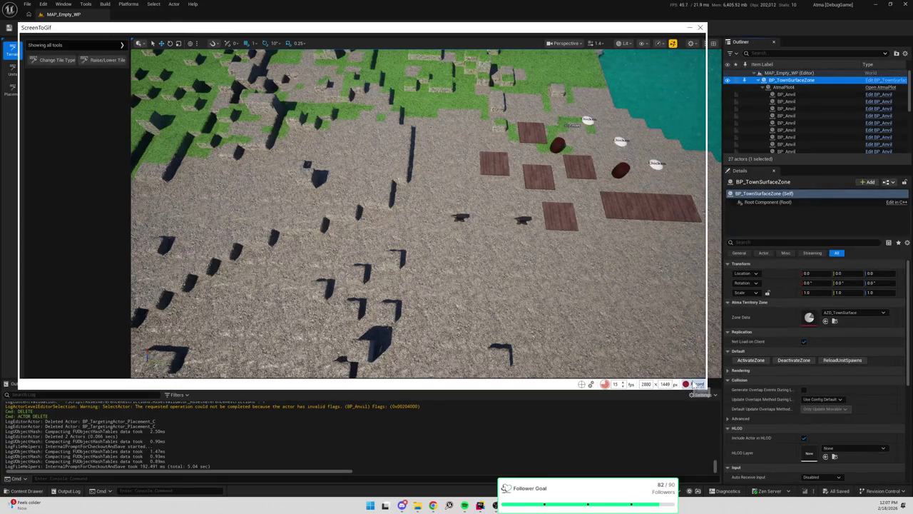
click(107, 59)
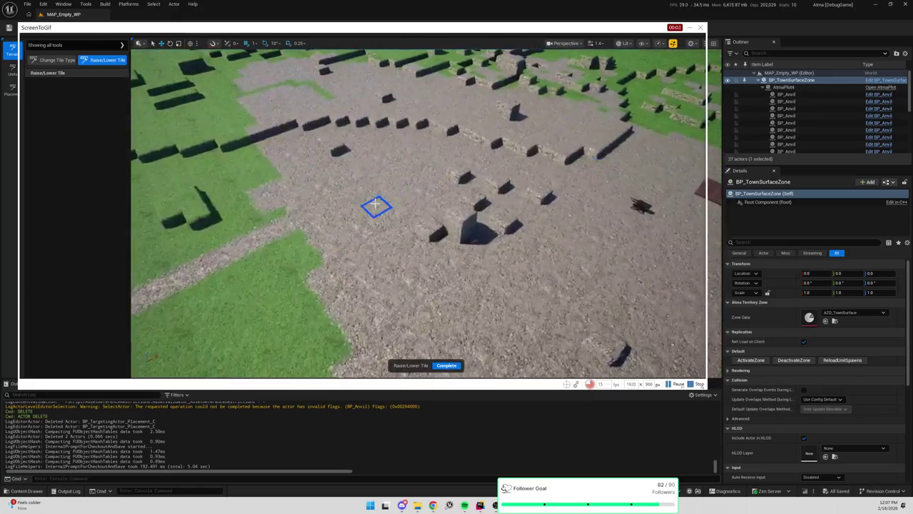
scroll(378, 214, up, 5)
click(397, 254)
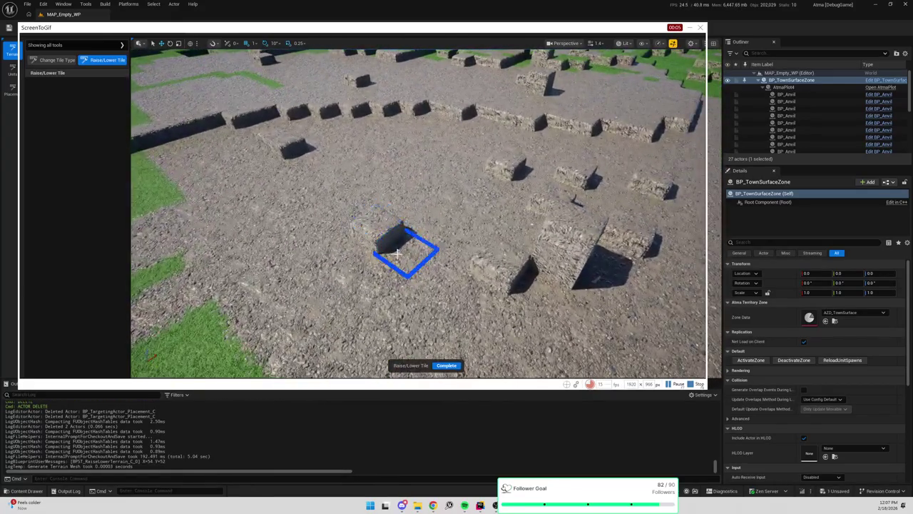
click(374, 278)
click(403, 246)
click(434, 284)
click(408, 303)
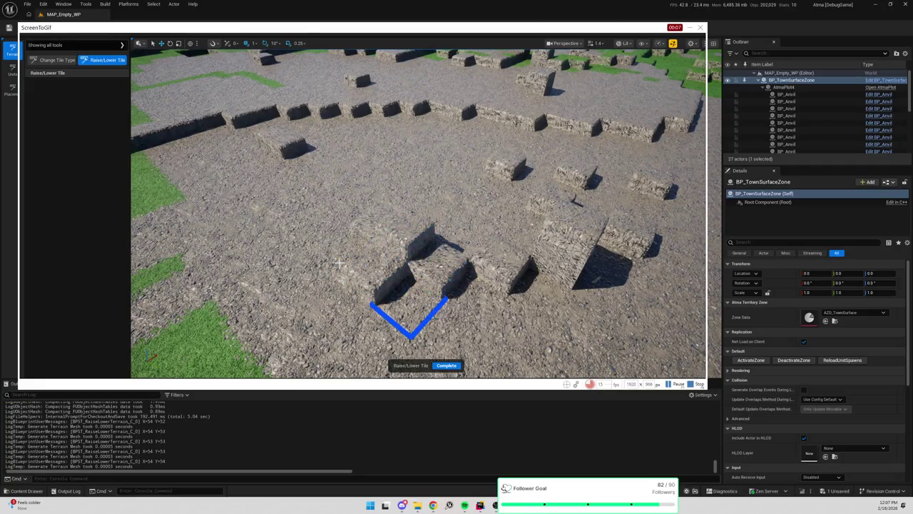
- Set Tile Type to 7 and paint the tiles on and around the raised block as grass
click(49, 60)
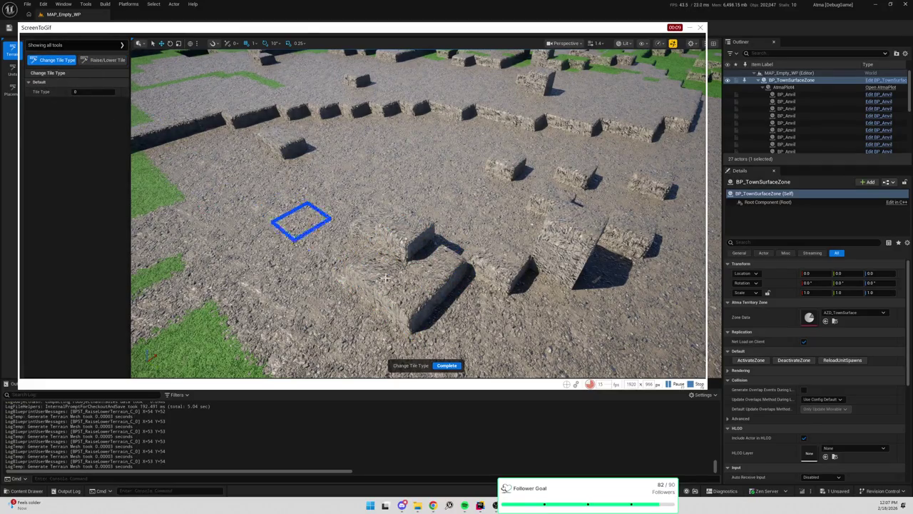
click(296, 336)
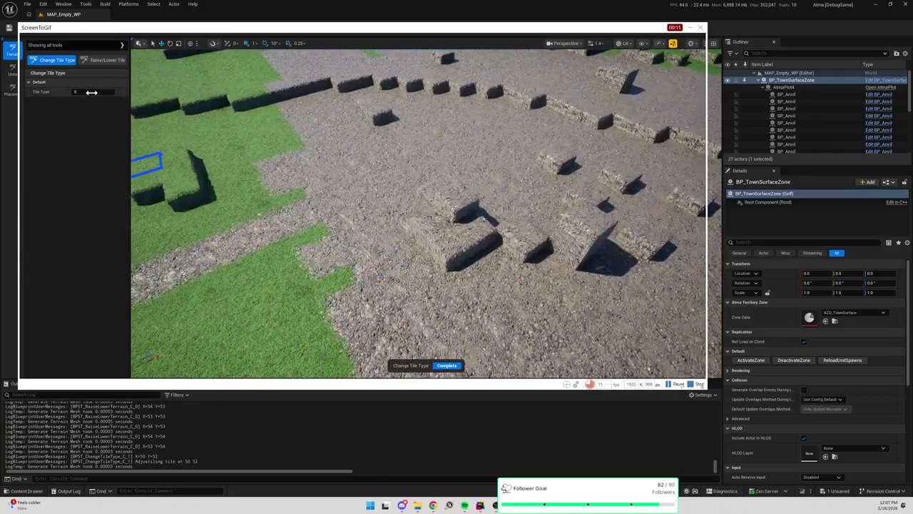
drag(91, 92, 109, 92)
click(448, 245)
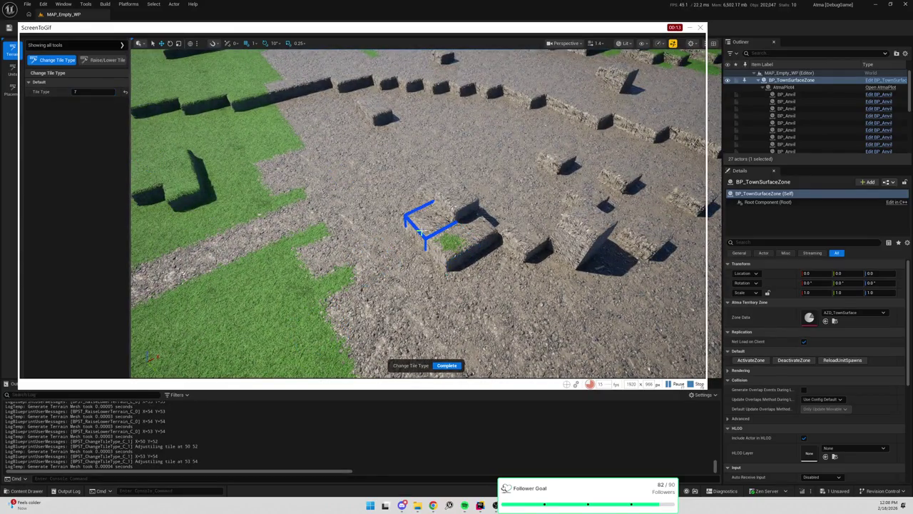
click(423, 231)
click(398, 249)
click(454, 246)
click(459, 199)
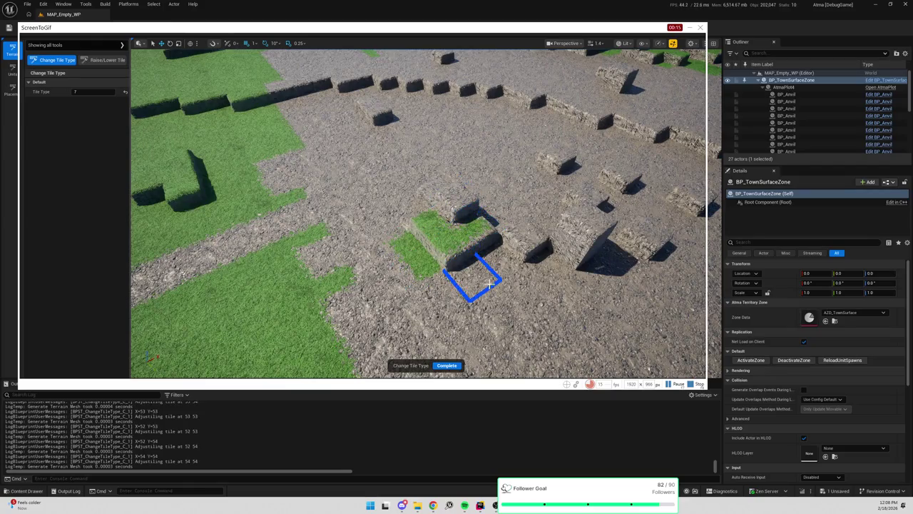
click(490, 284)
click(489, 261)
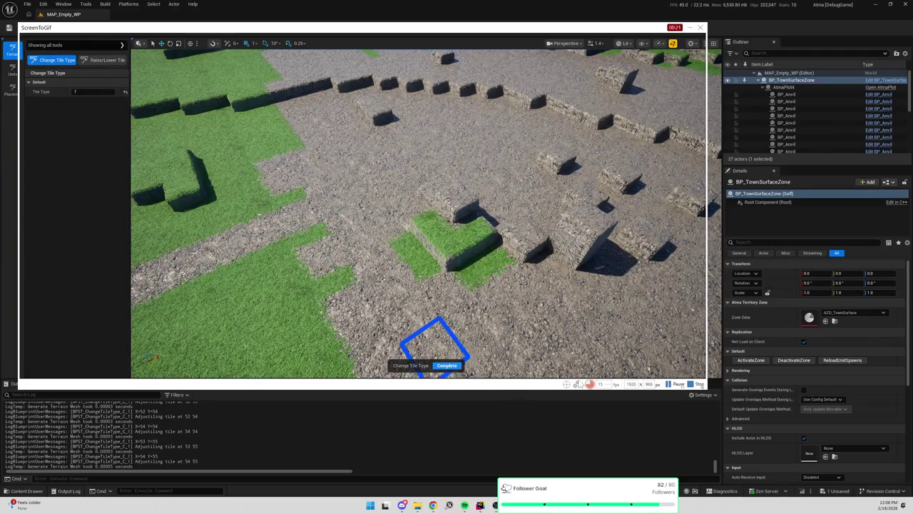
- Stop the GIF recording, maximize the YouTube window and move the recorder aside
click(699, 384)
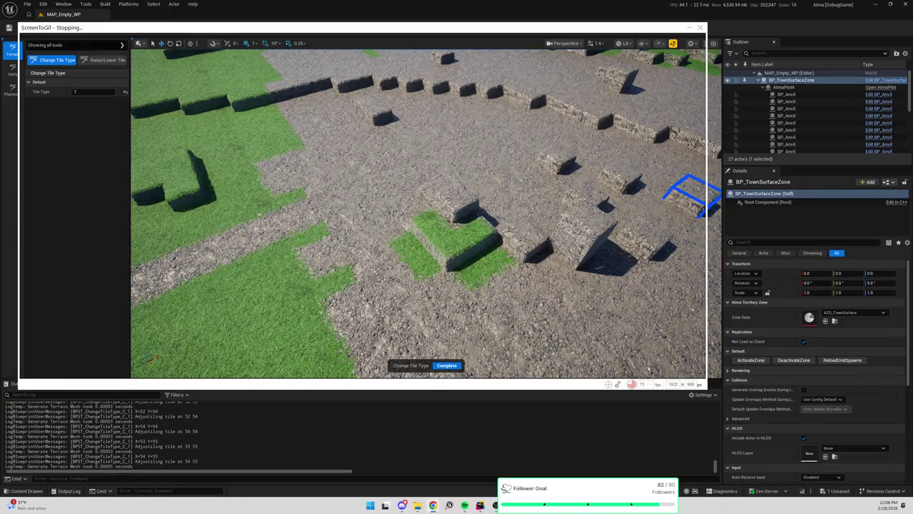
key(alt+Tab)
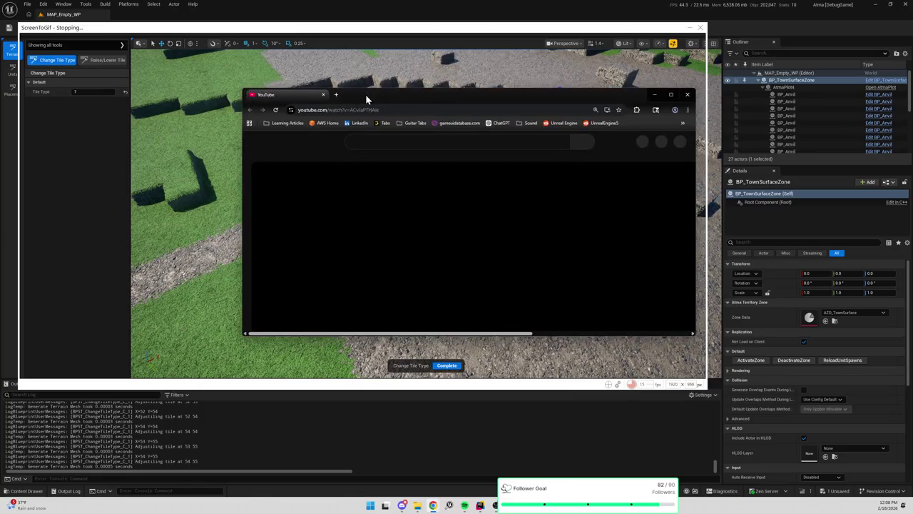
double_click(365, 94)
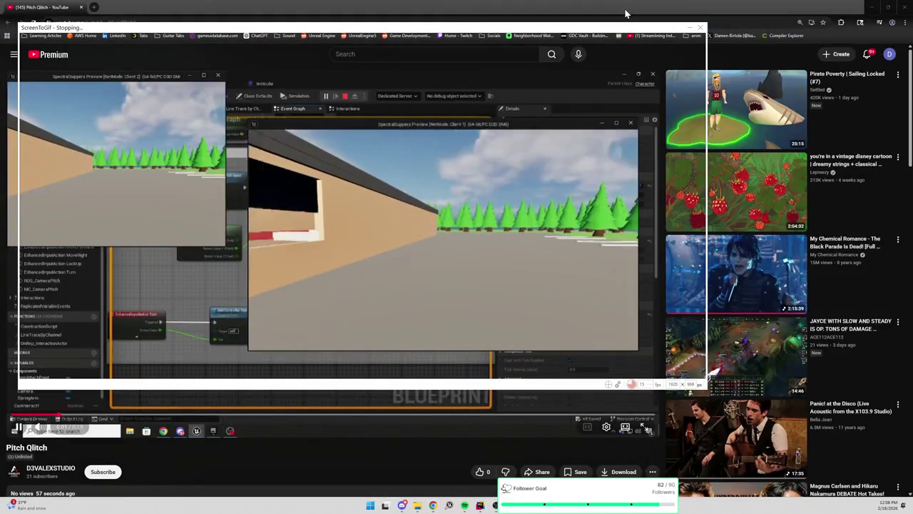
mouse_move(362, 25)
mouse_down()
mouse_move(345, 22)
mouse_move(779, 88)
mouse_move(828, 82)
mouse_up()
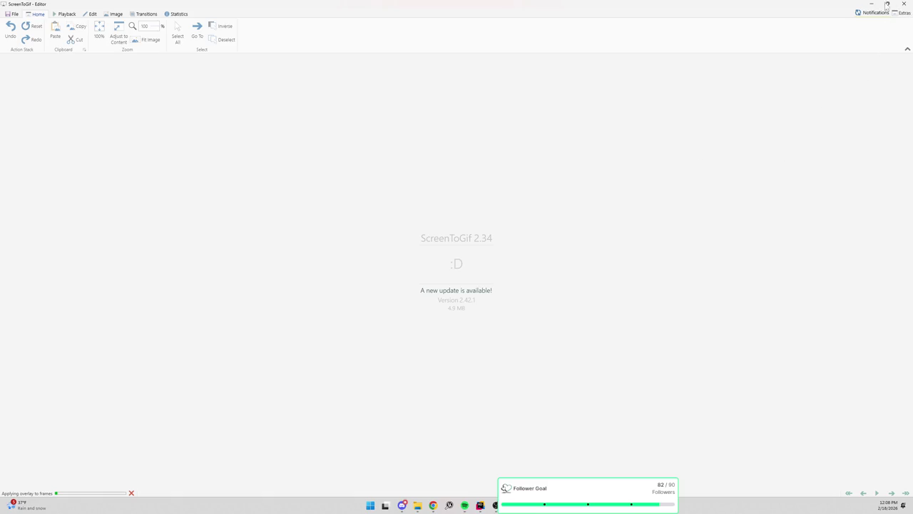
- Wait for ScreenToGif to load the captured frames, then return to the Pitch Qlitch video
mouse_move(433, 505)
mouse_move(542, 505)
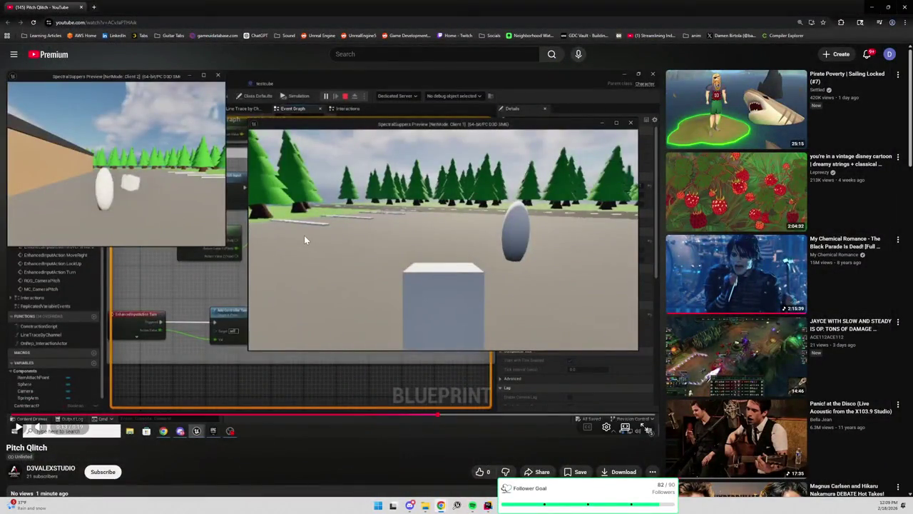
- Restart the Pitch Qlitch video, watch it full screen, then exit full screen
click(304, 235)
click(44, 414)
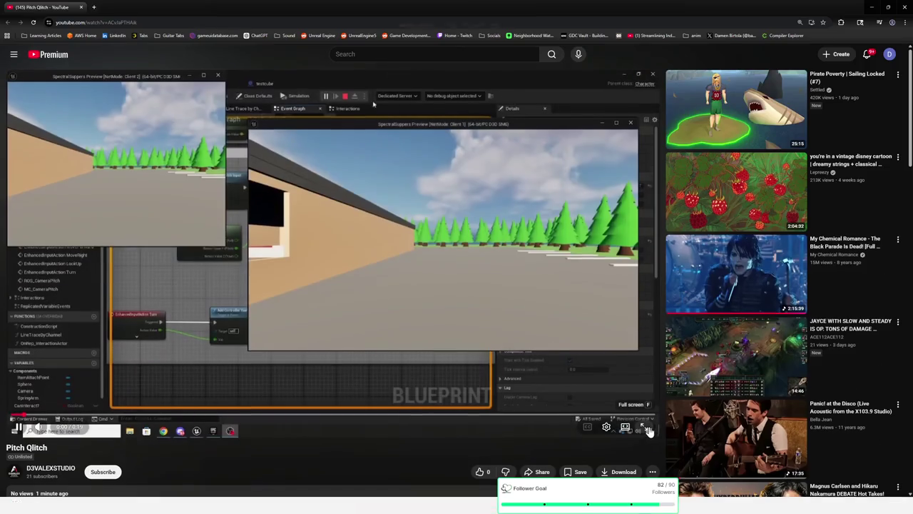
click(647, 427)
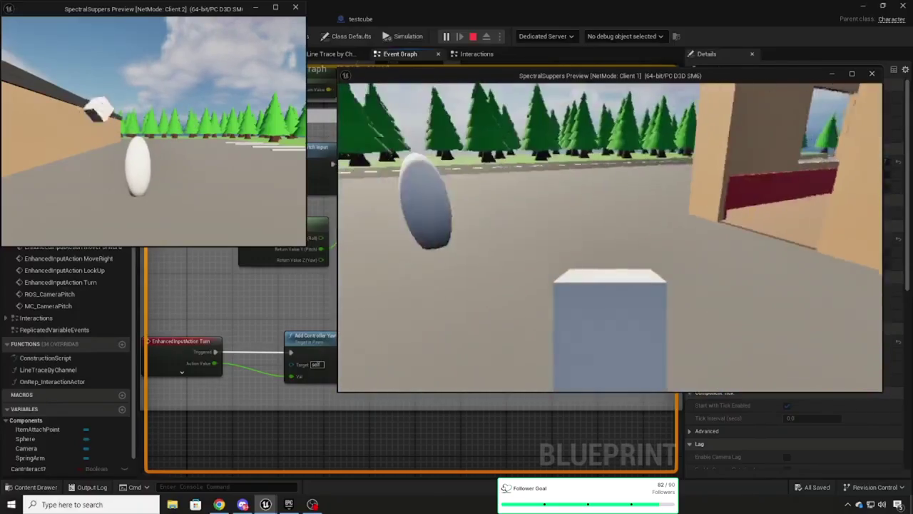
key(Escape)
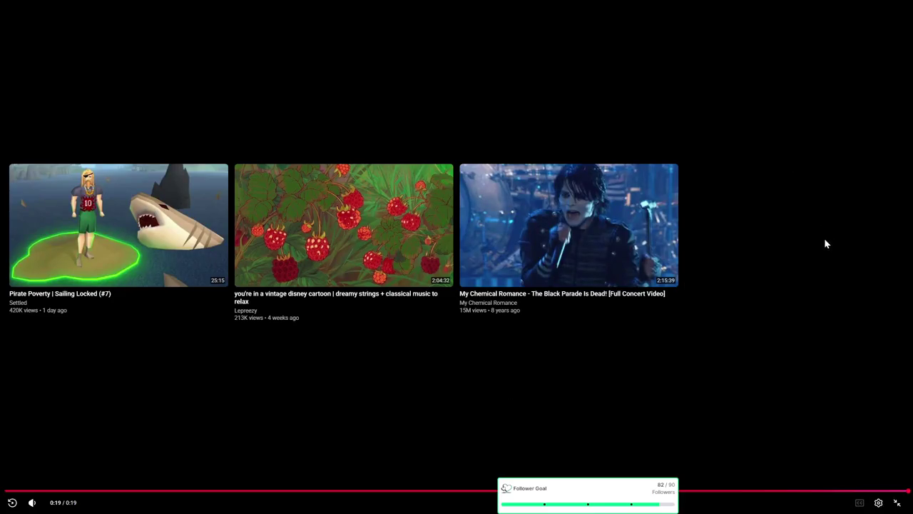
right_click(823, 239)
key(Escape)
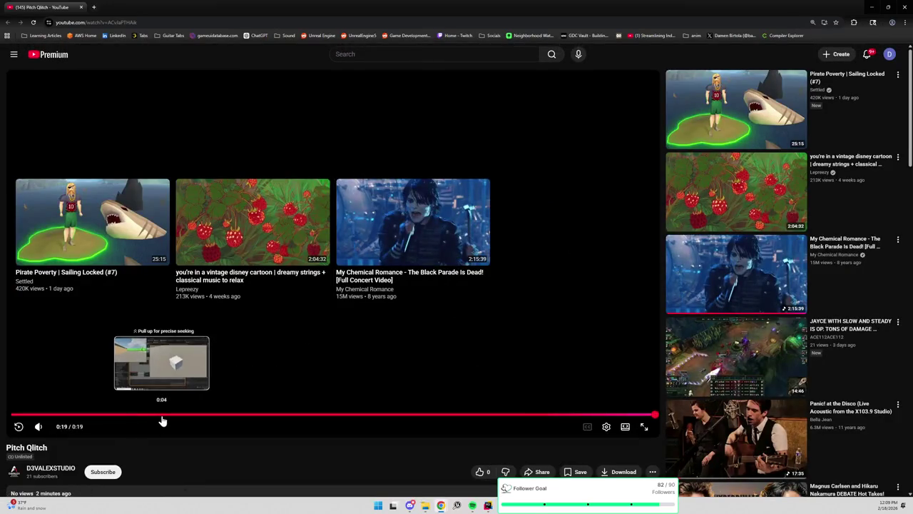
- Review the editor footage at 0:04 and game preview at 0:07, then switch to the itch.io page
click(162, 421)
click(328, 358)
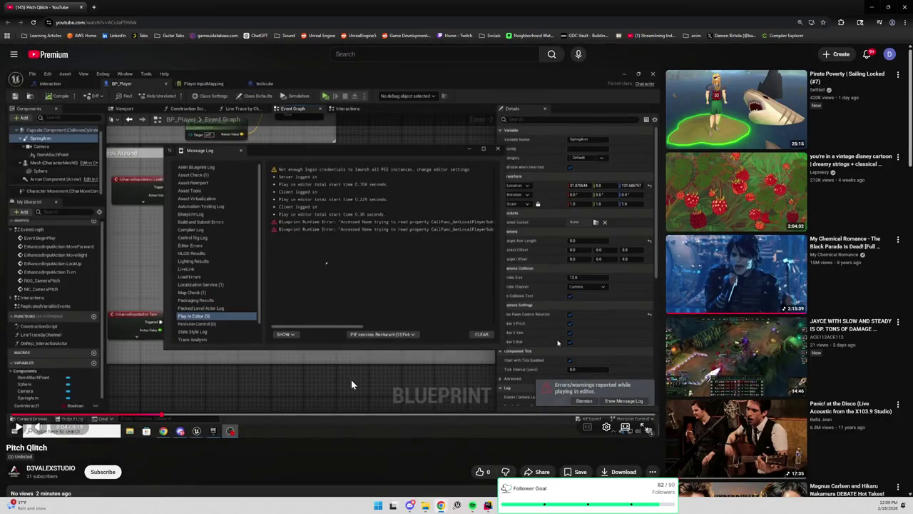
click(251, 415)
click(412, 365)
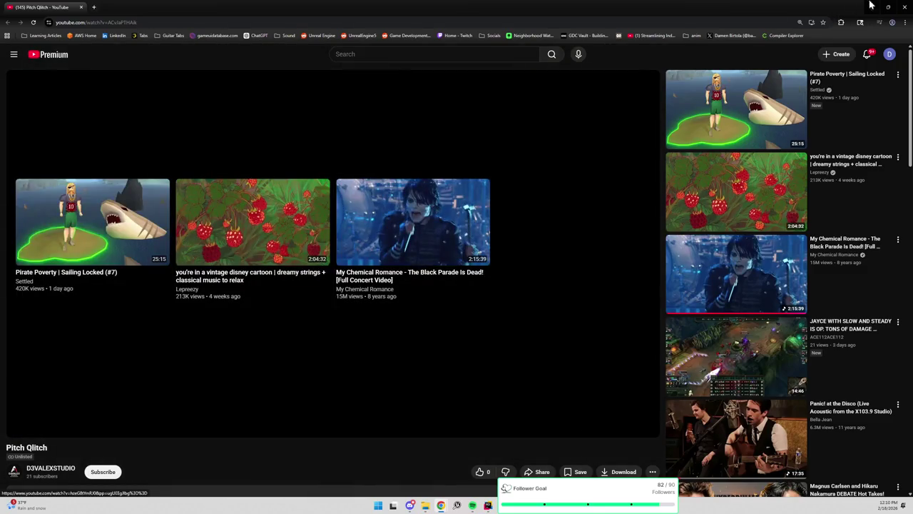
click(904, 7)
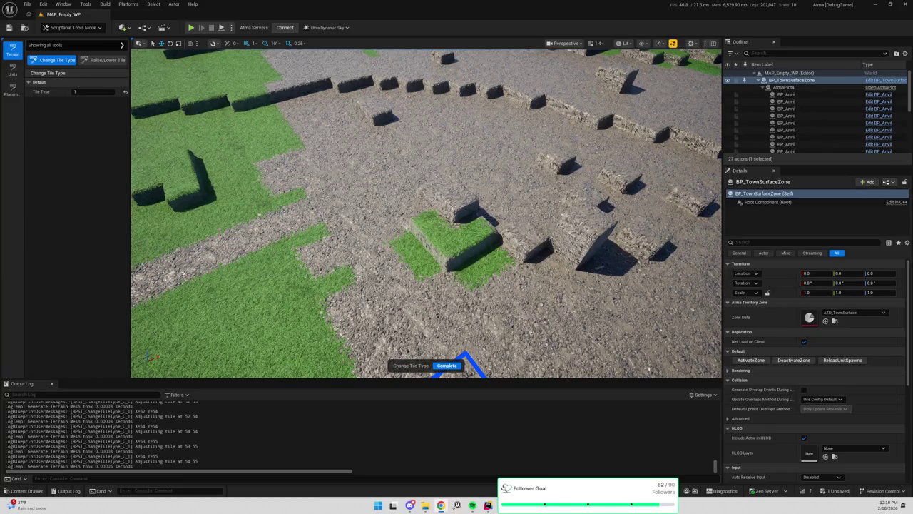
click(441, 505)
- Maximize the itch.io page, view the Blueprint graph screenshot enlarged, then scroll to more screenshots
click(785, 148)
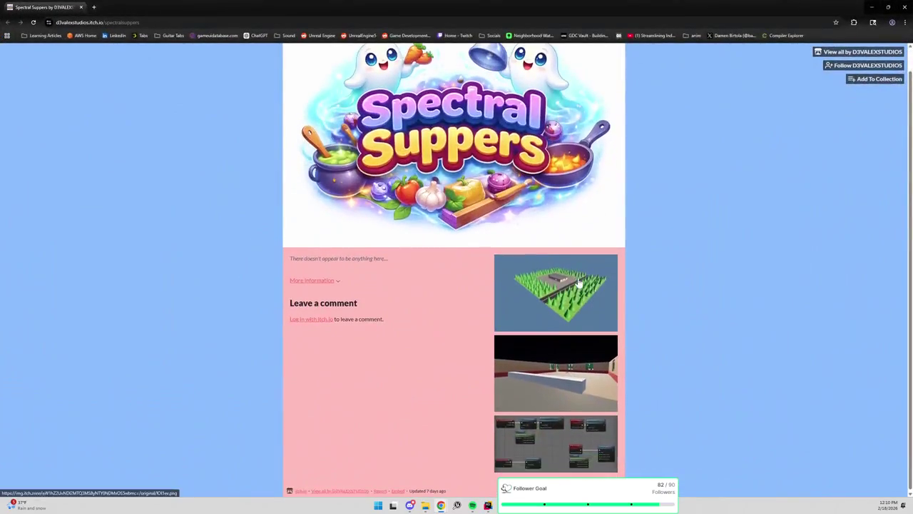
click(560, 428)
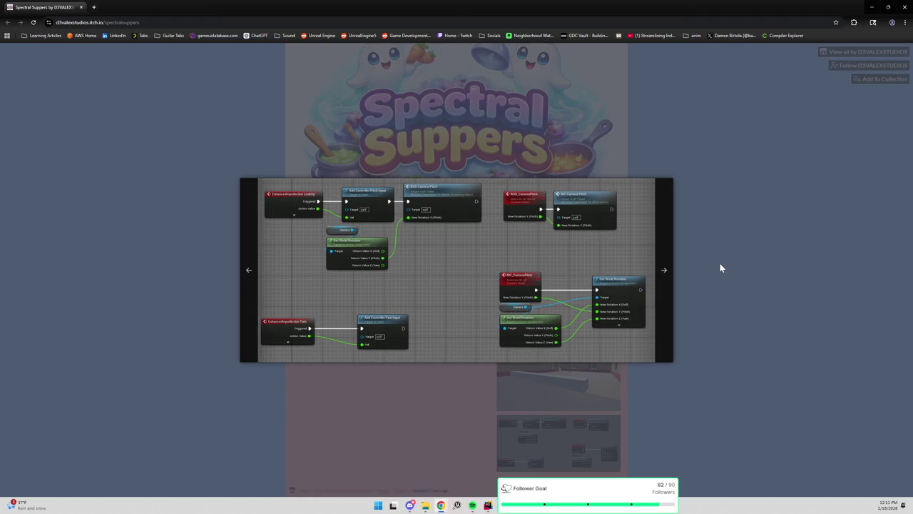
click(719, 267)
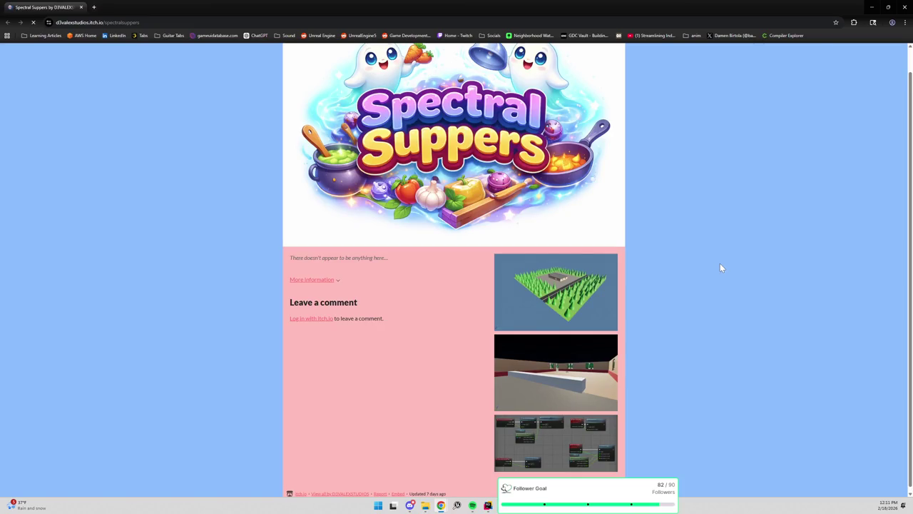
scroll(702, 296, down, 2)
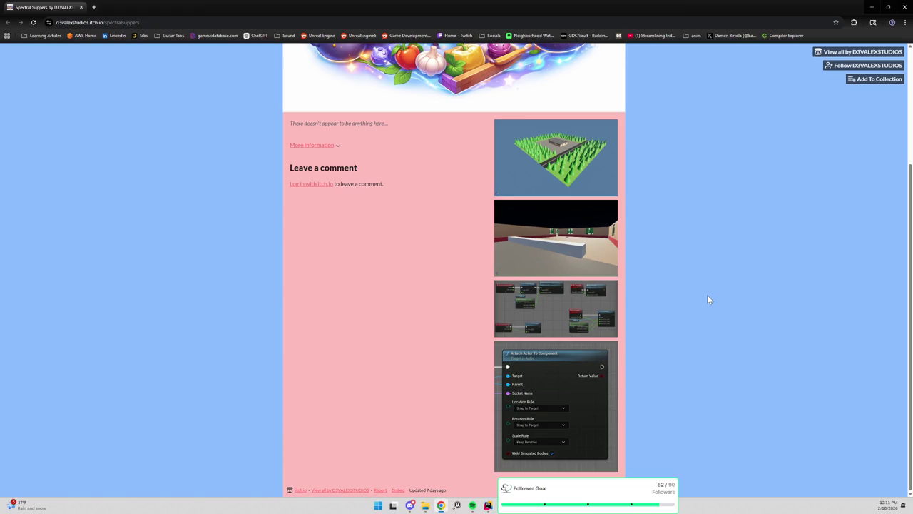
- Enlarge the Attach Actor To Component screenshot on the Spectral Suppers page
click(523, 428)
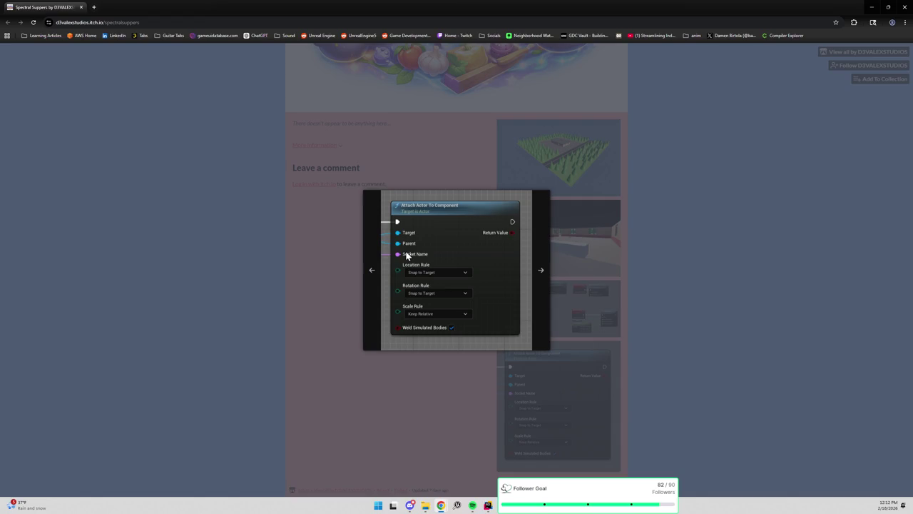
- Play the map in the Selected Viewport and walk the character to a ground spot
click(871, 7)
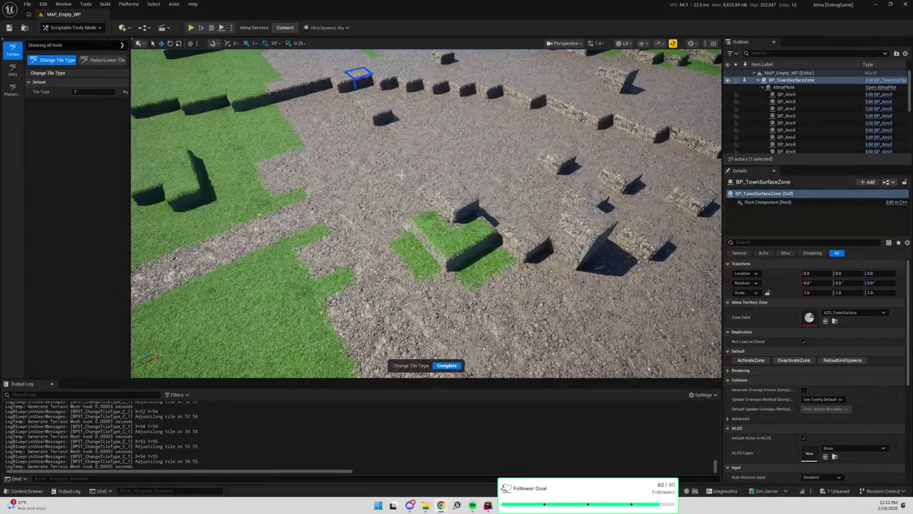
click(231, 27)
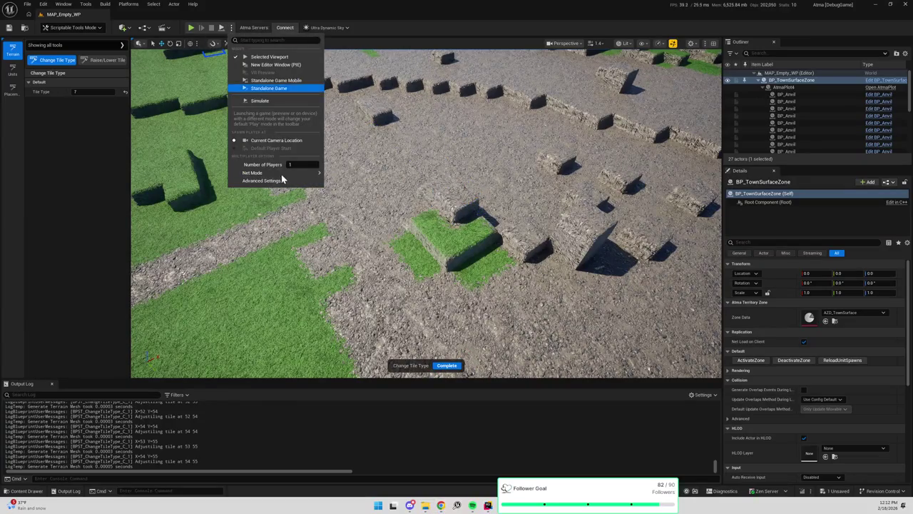
click(191, 31)
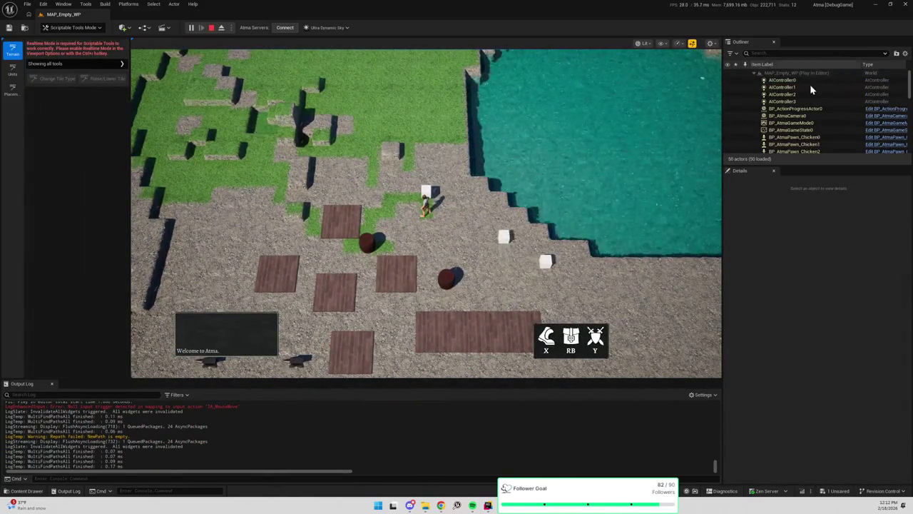
click(418, 236)
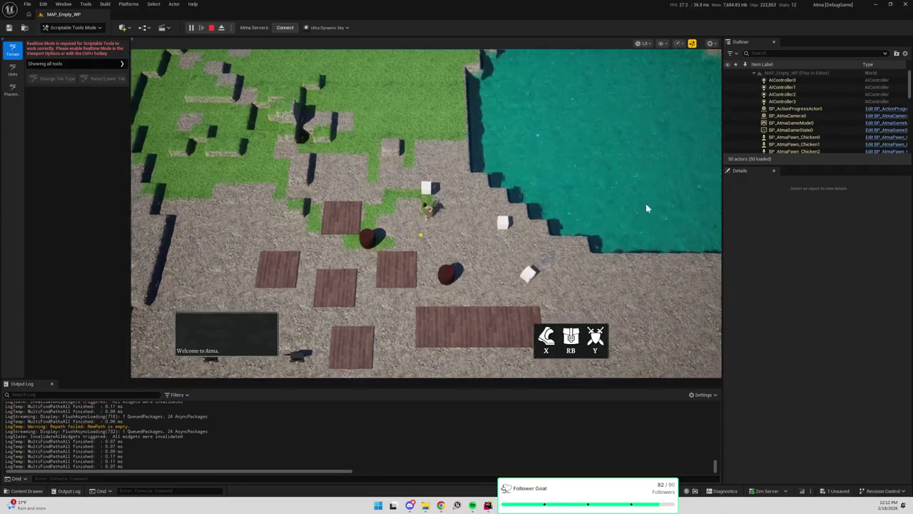
- Inspect BP_AtmaGameMode0 and its DefaultSceneRoot component in Details
click(782, 87)
click(790, 123)
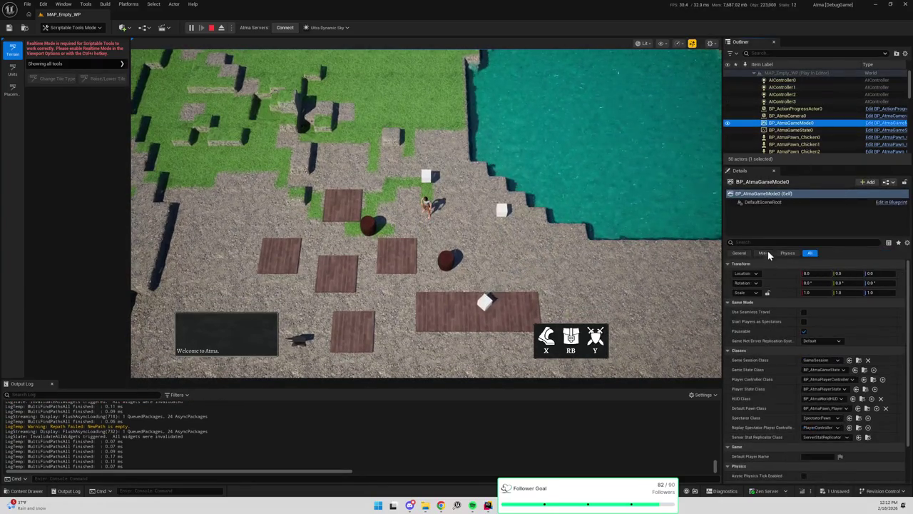
click(765, 204)
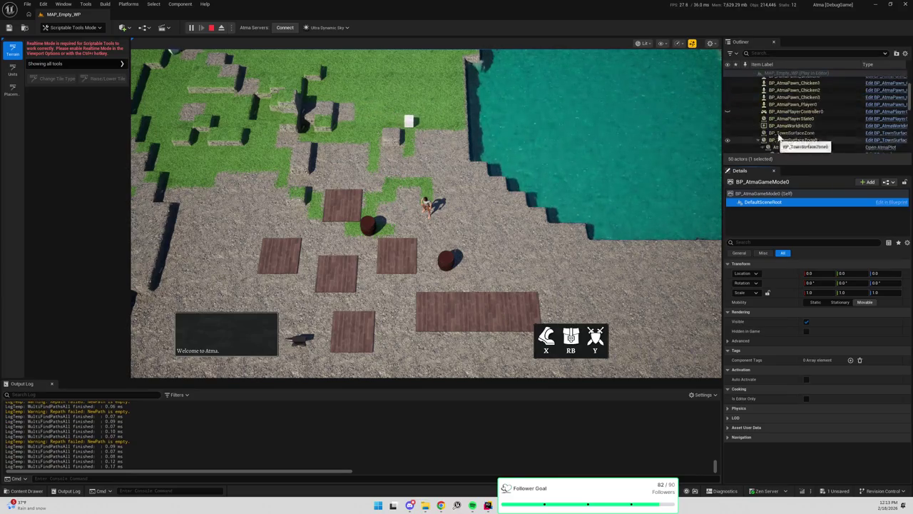
- Filter the Outliner for 'pawn' and select BP_AtmaPawn_Player0
click(785, 53)
text(pawn)
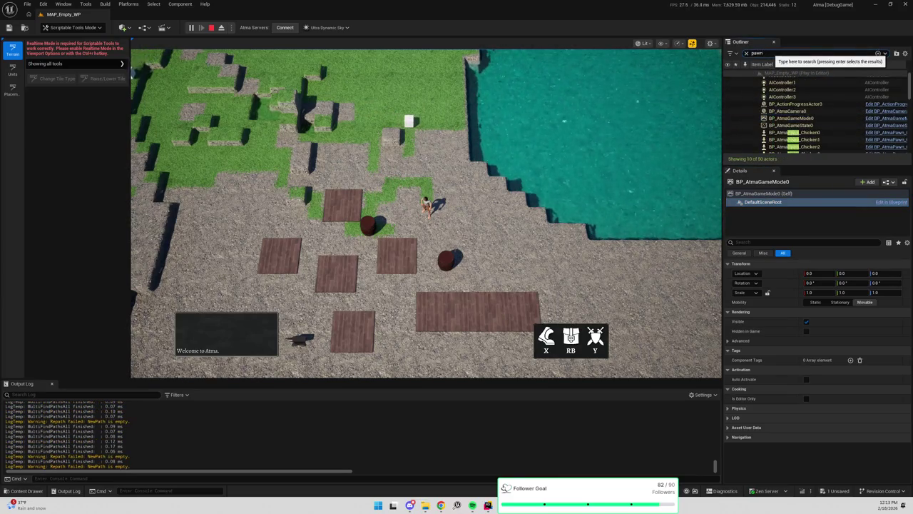
click(810, 110)
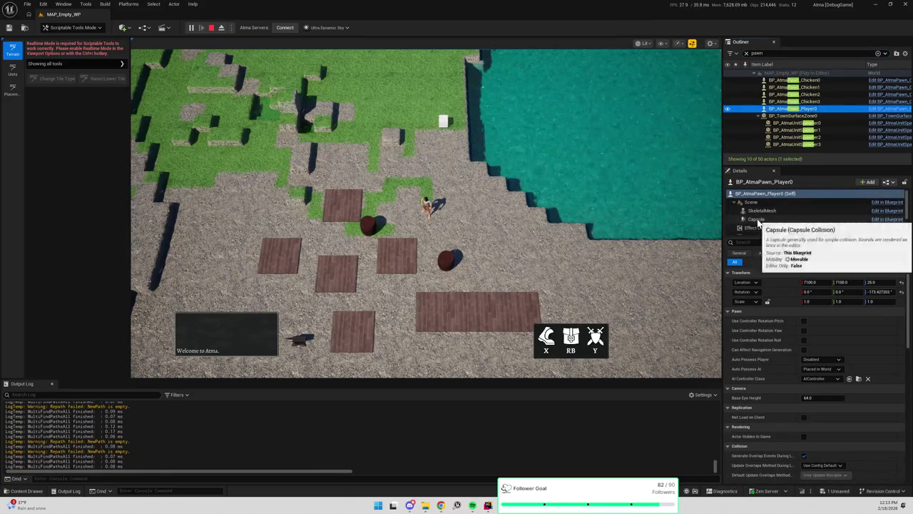
- Step through the pawn's Scene, Capsule and SkeletalMesh components, then stop the play session
click(758, 221)
key(Up)
key(Up)
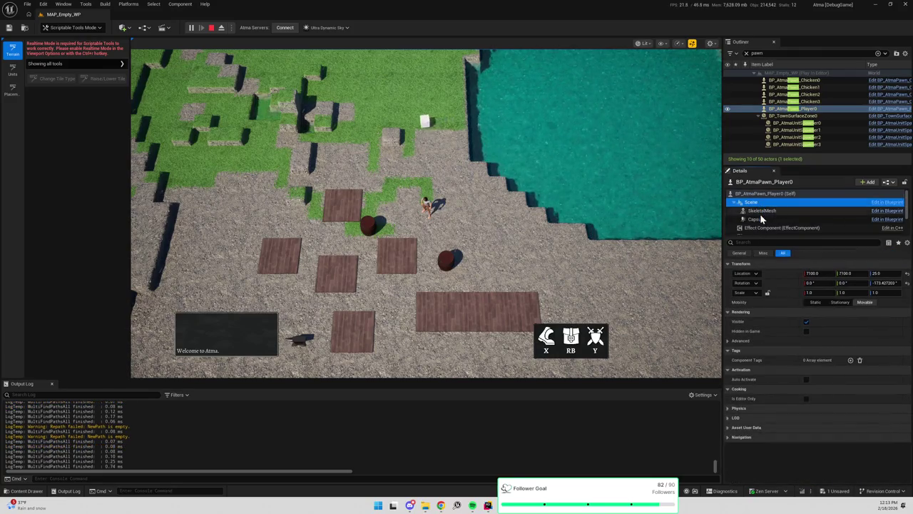
key(Down)
key(Down)
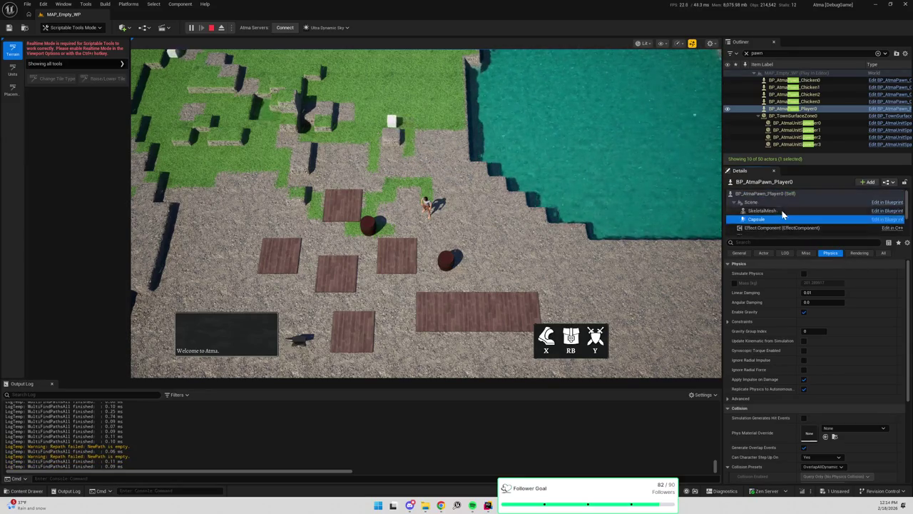
click(781, 212)
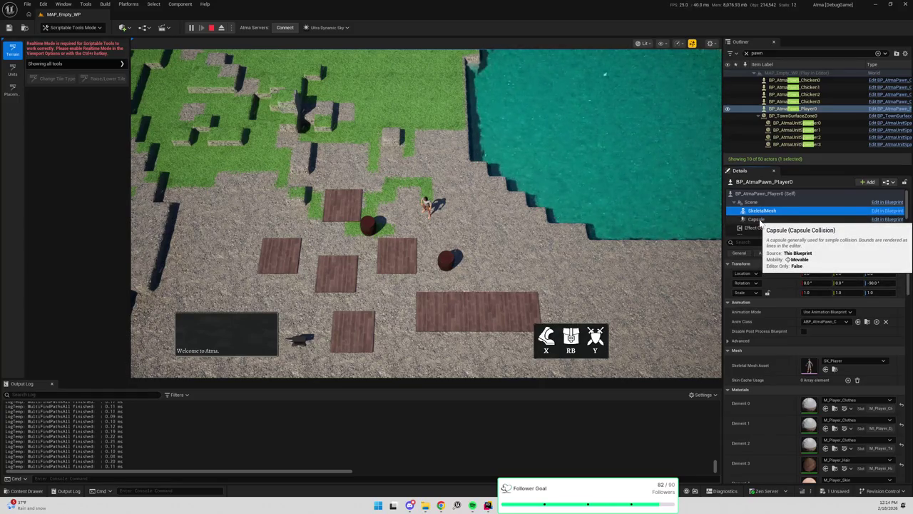
click(213, 27)
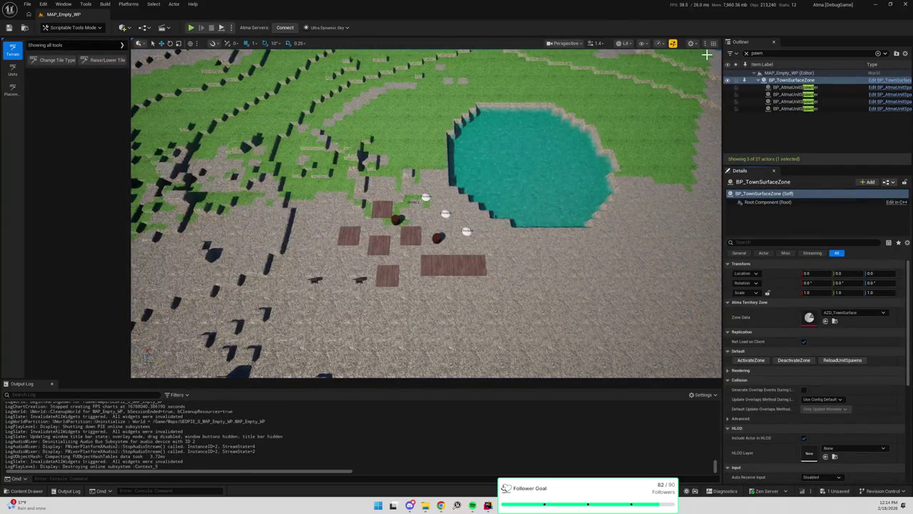
- Deactivate the terrain zone so only water remains and clear the Outliner filter
drag(538, 151, 506, 196)
click(794, 360)
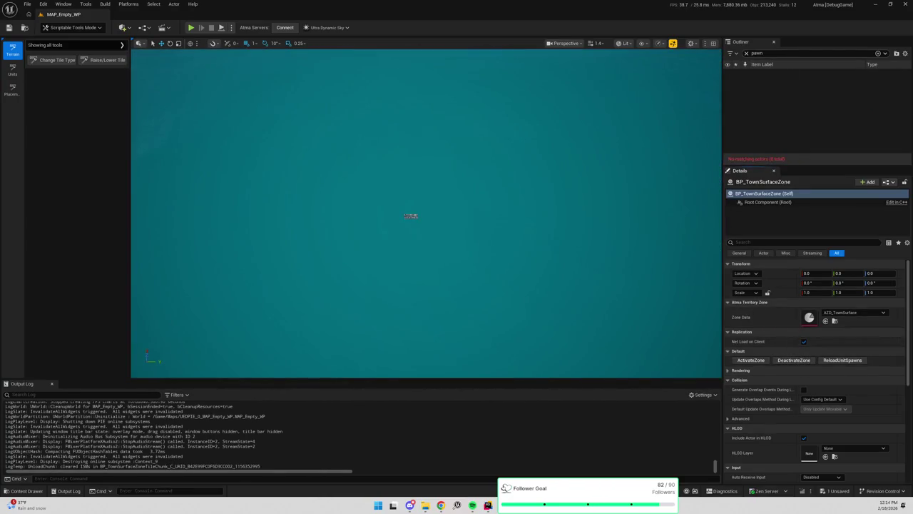
click(746, 53)
- Save the level and all modified assets with File > Save All, then open Placement mode
key(ctrl+s)
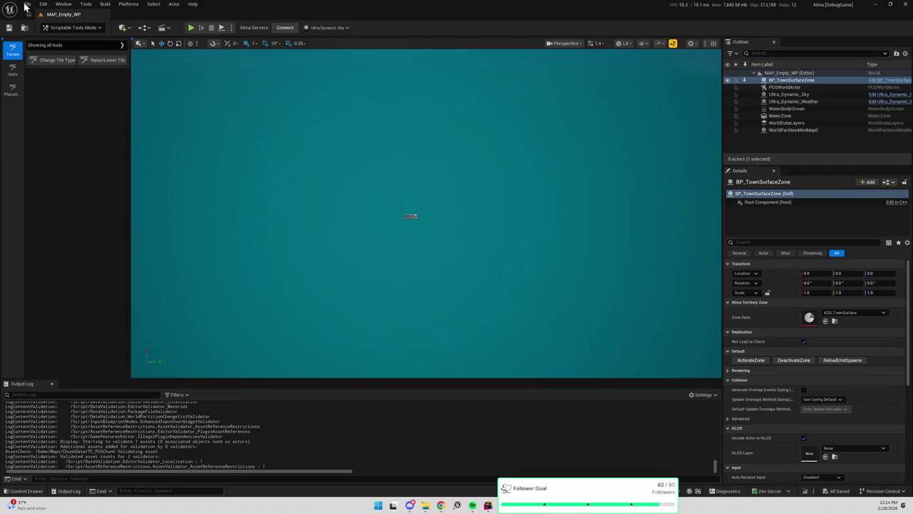
click(28, 4)
click(52, 107)
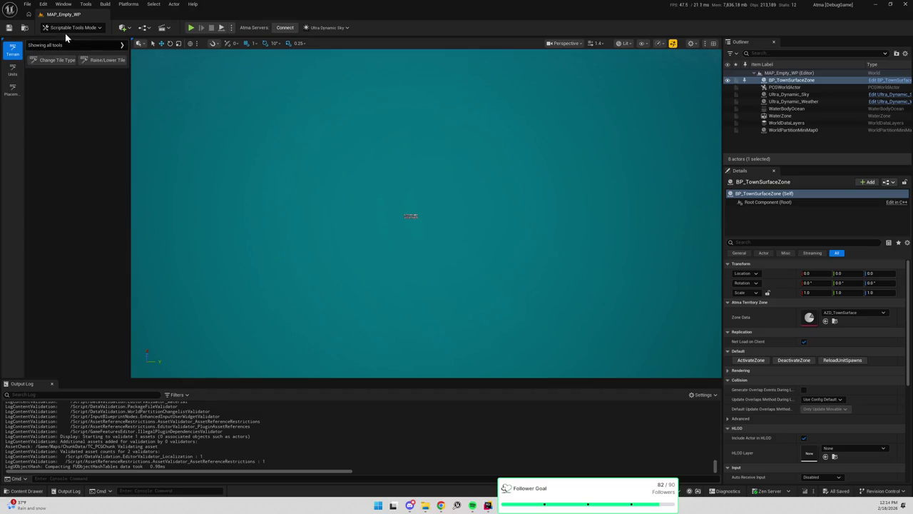
click(12, 96)
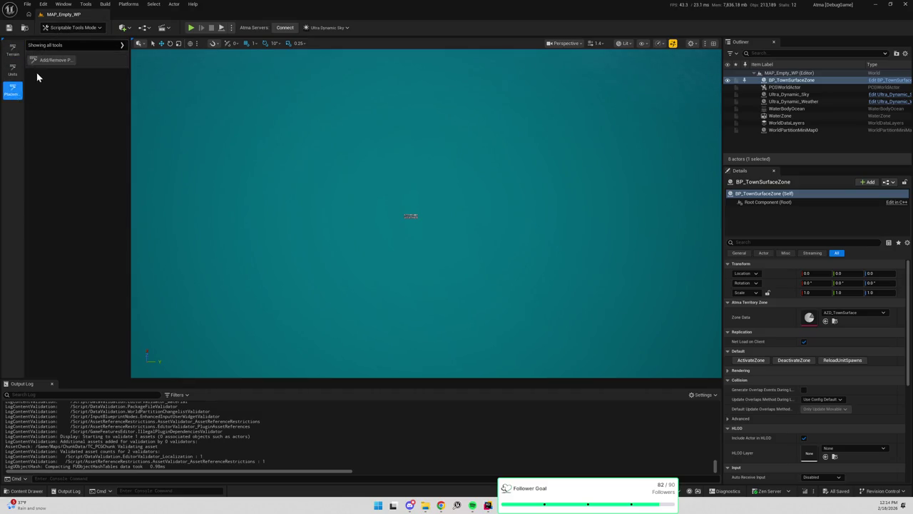